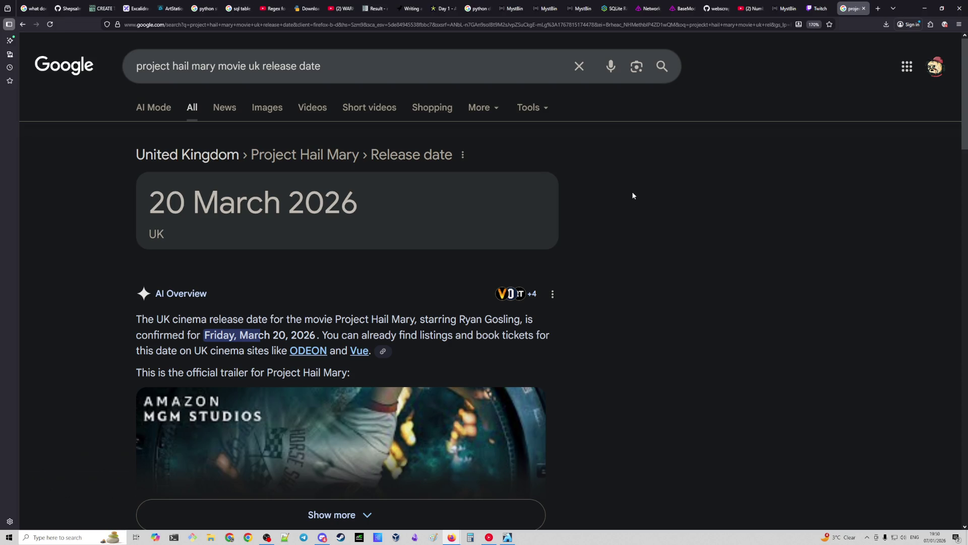
Replace the current Google query with 'netflix blood hounds' and run the search.
double_click(411, 62)
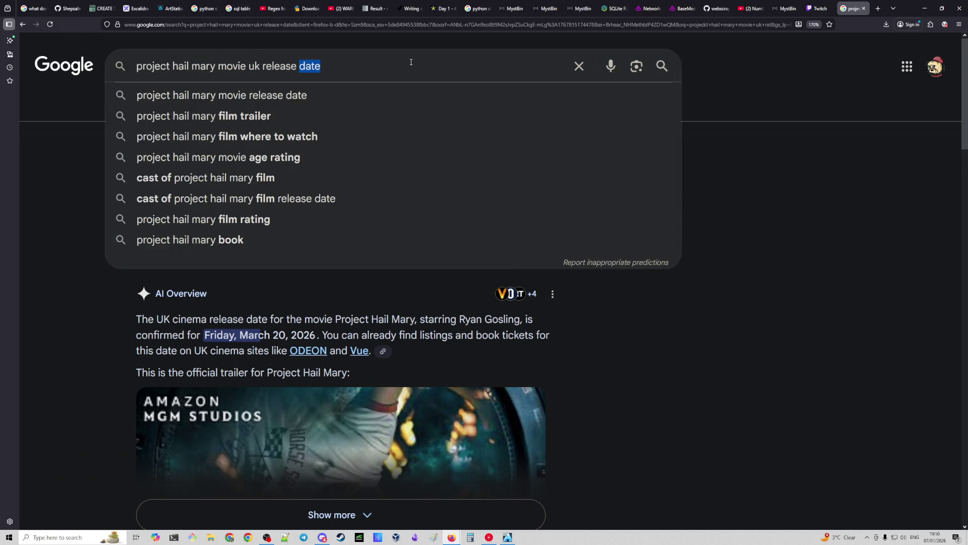
key("ctrl+a")
type("ne")
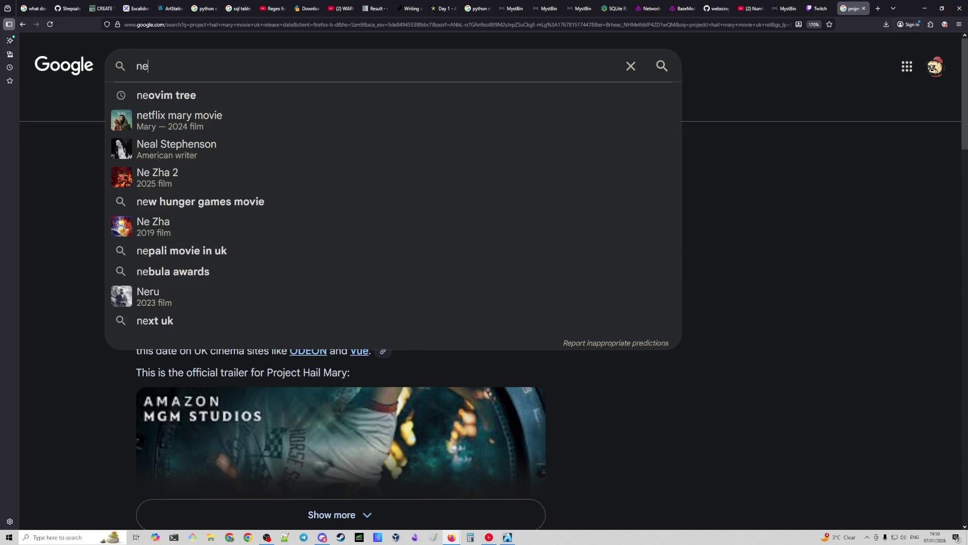
type("tfl")
key("BackSpace")
type("flix ")
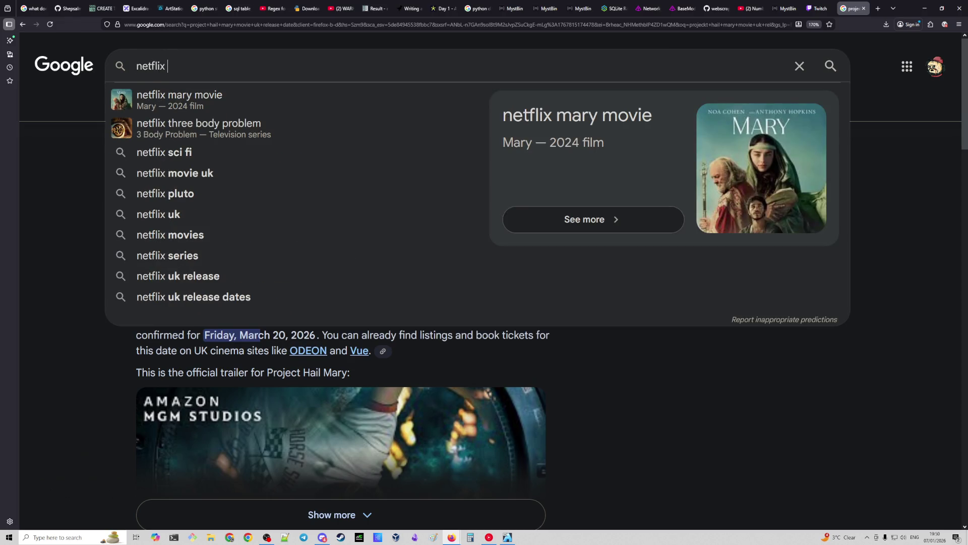
type("blood hounds")
key("Return")
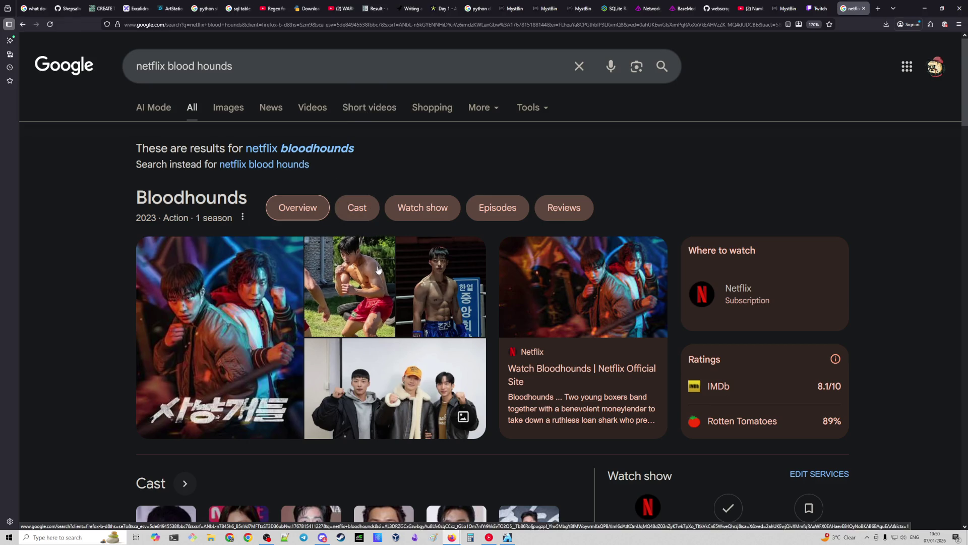
Look over the Bloodhounds results, then go back to the Project Hail Mary UK release date results.
scroll(393, 277, "down", 1)
scroll(393, 276, "down", 2)
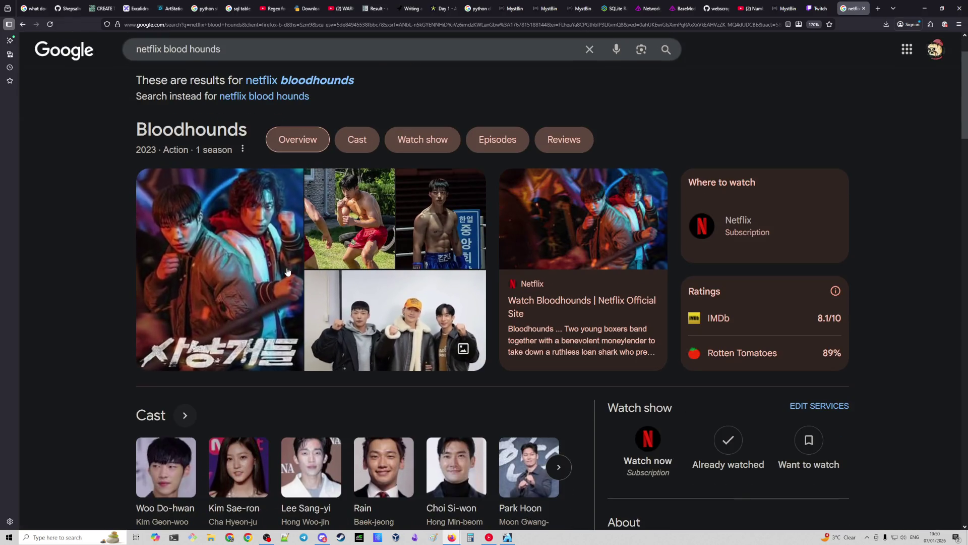
scroll(248, 266, "up", 3)
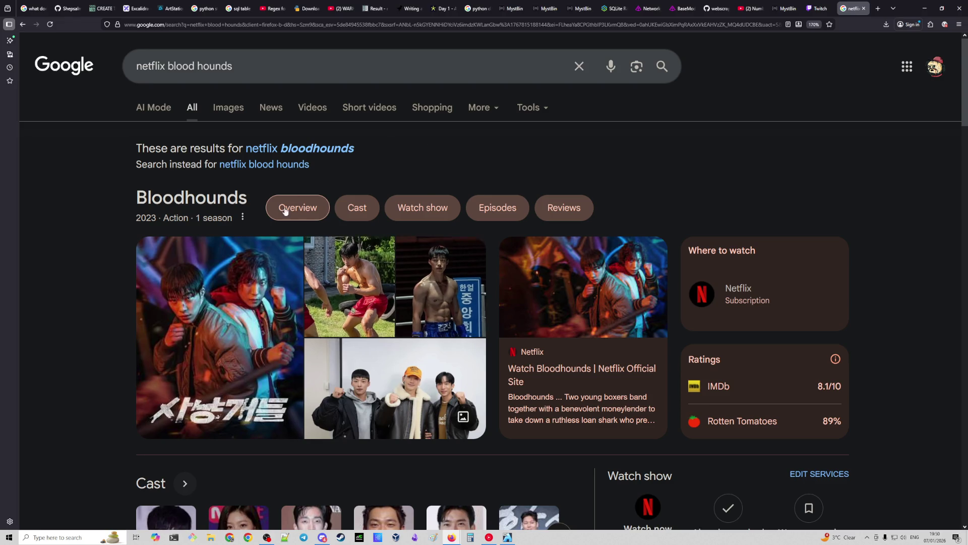
scroll(537, 275, "down", 5)
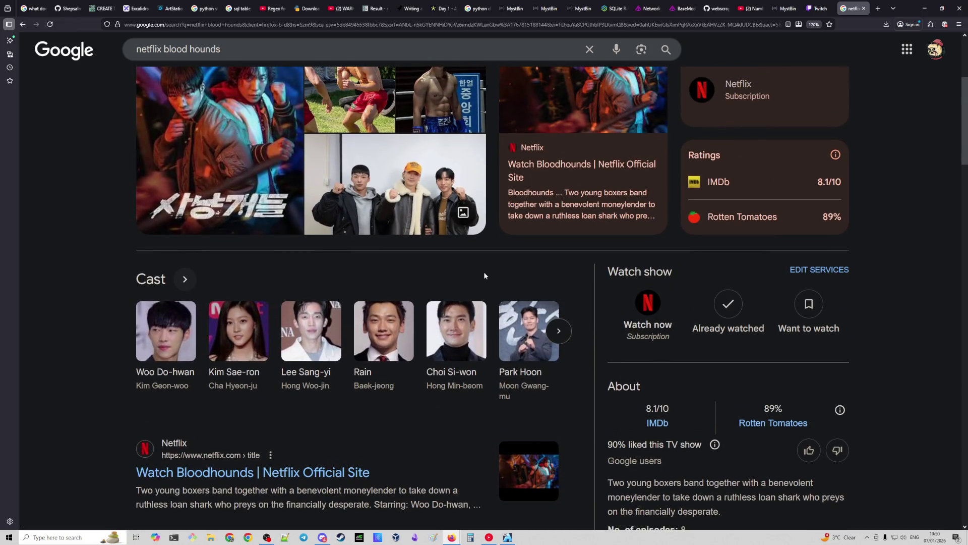
scroll(464, 274, "up", 5)
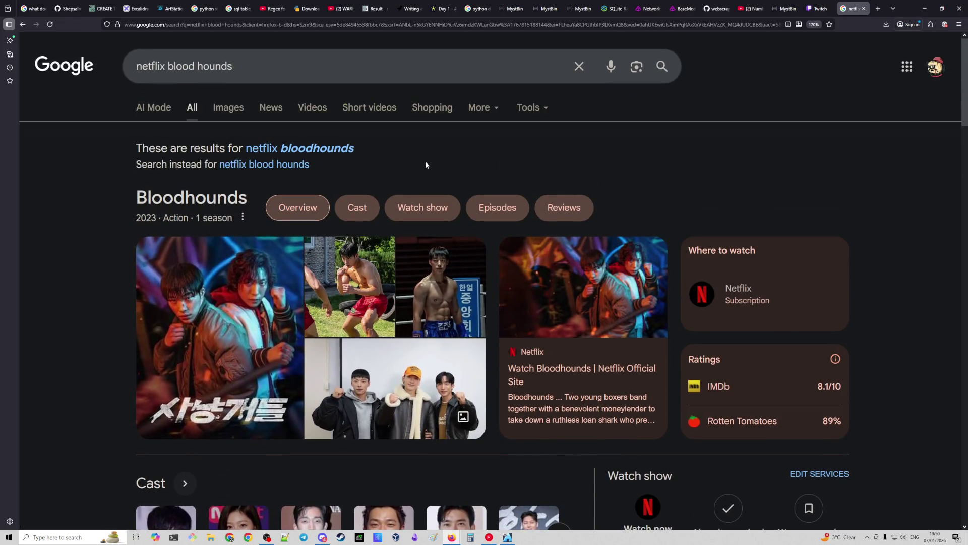
key("alt+Left")
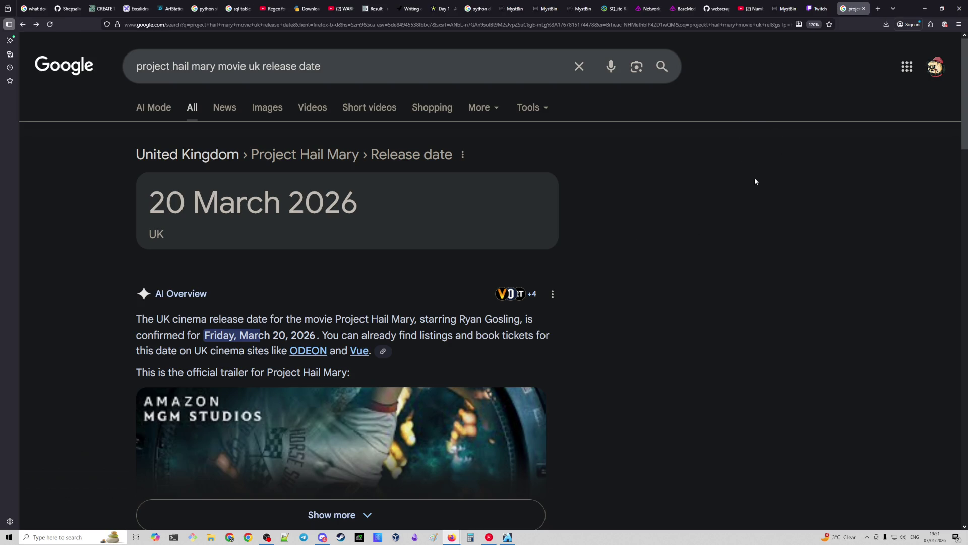
Close the Google tab and open Meisaka's live software development stream from Followed Channels.
left_click(864, 9)
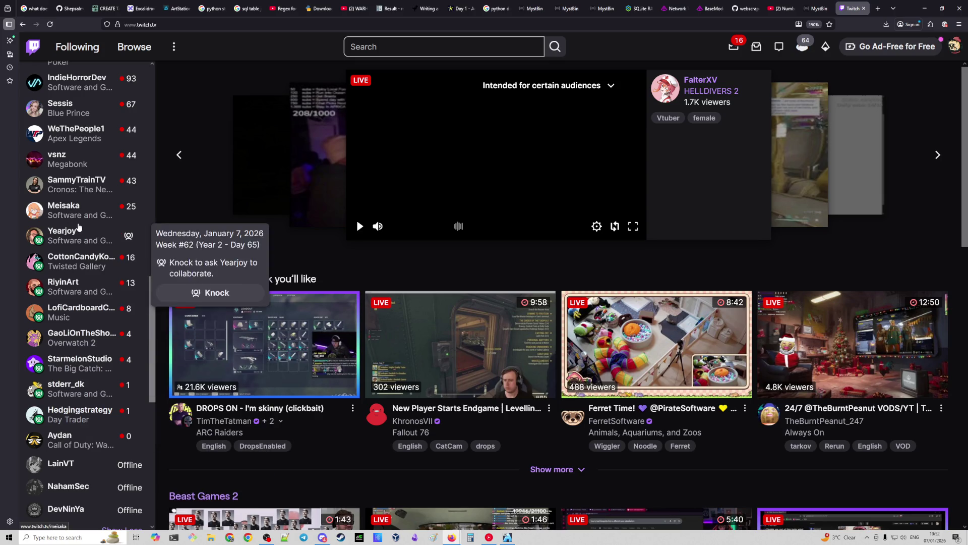
left_click(80, 217)
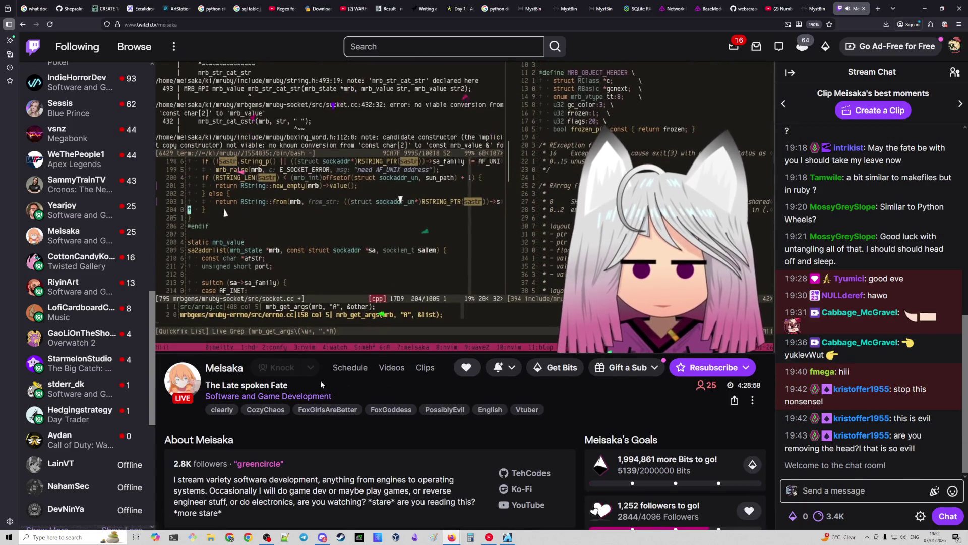
Pause Meisaka's Twitch stream and switch over to the devbox virtual machine.
scroll(321, 380, "down", 2)
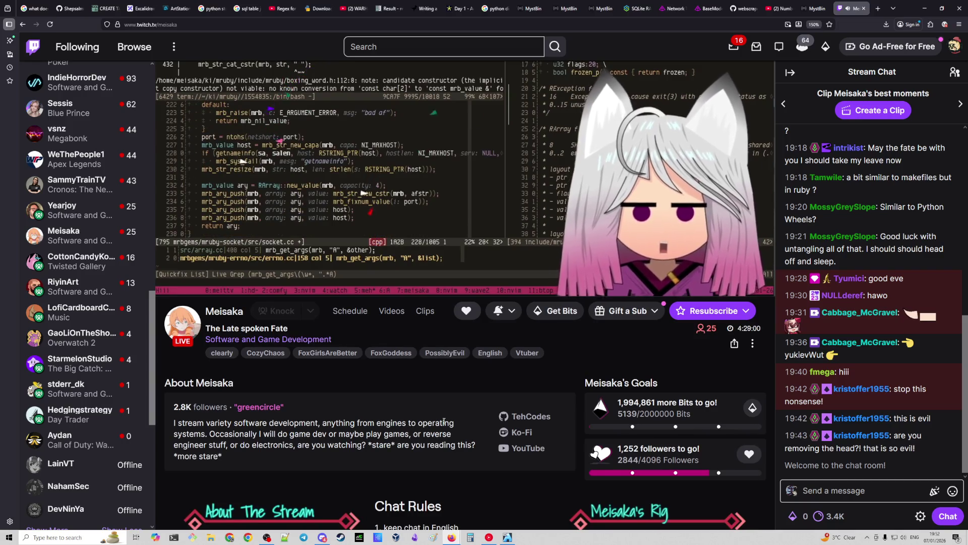
left_click(169, 281)
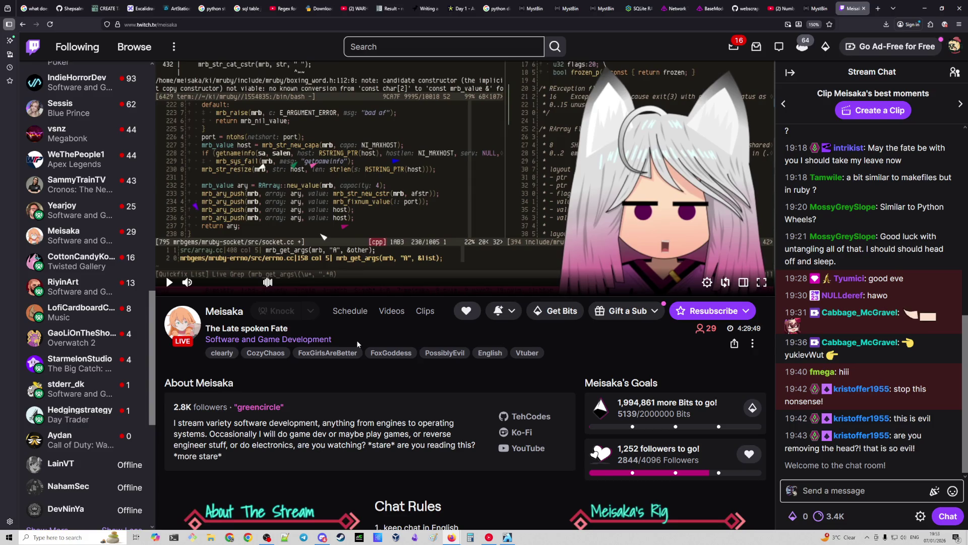
left_click(508, 537)
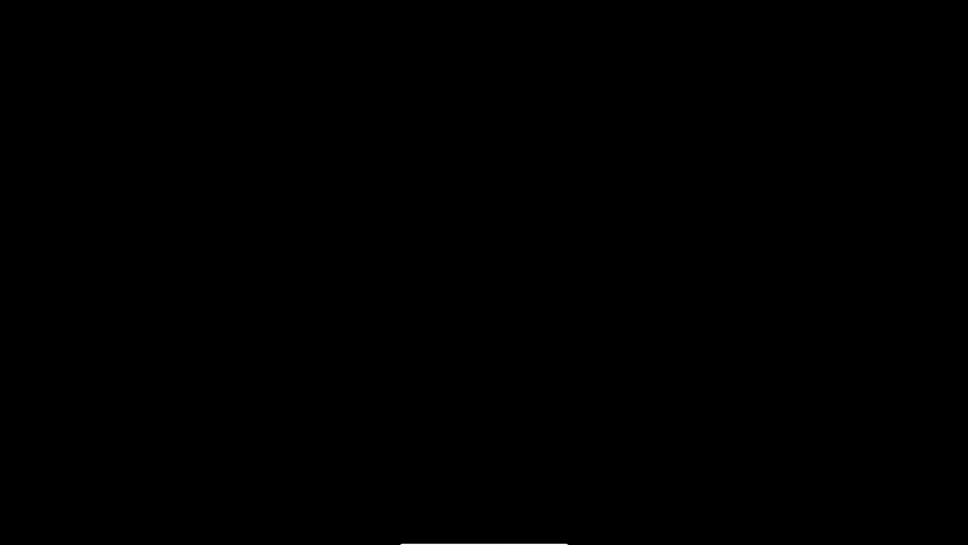
Unlock the devbox session with the account password, then open railway.py from the song_requests project tree in PyCharm.
type("*********")
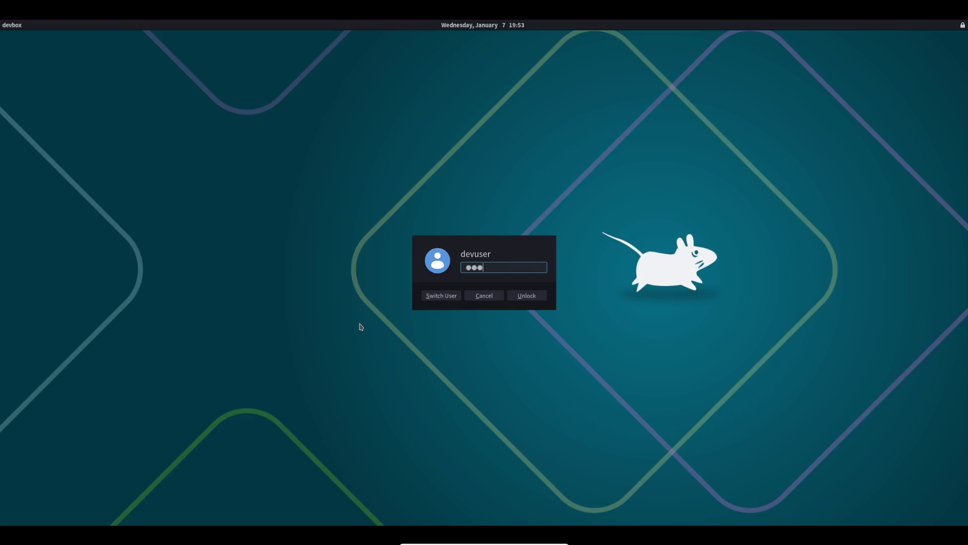
key("Return")
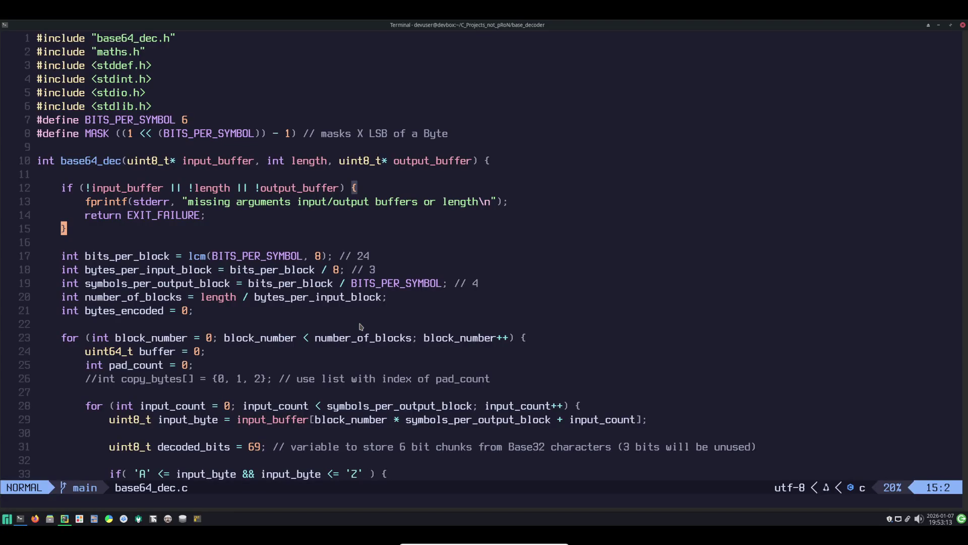
key("alt+Tab")
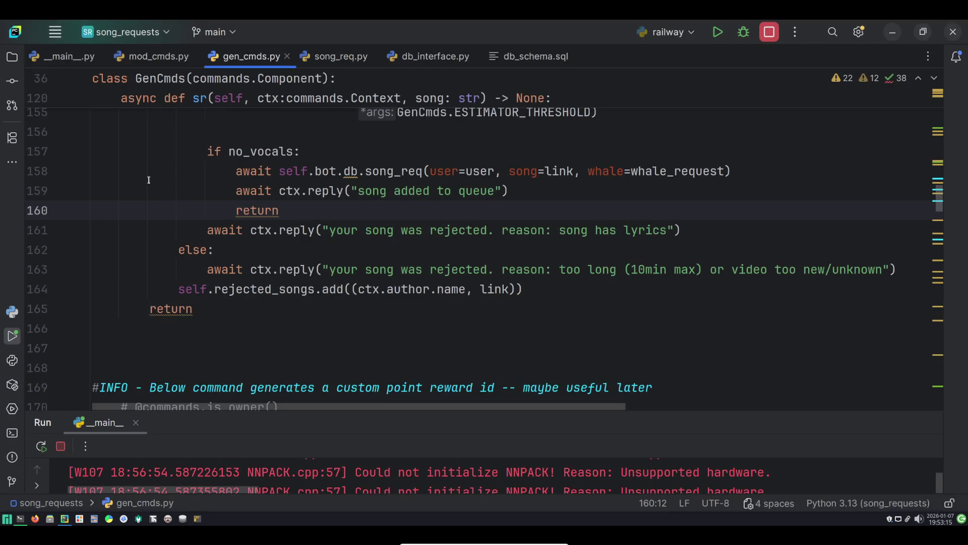
left_click(12, 57)
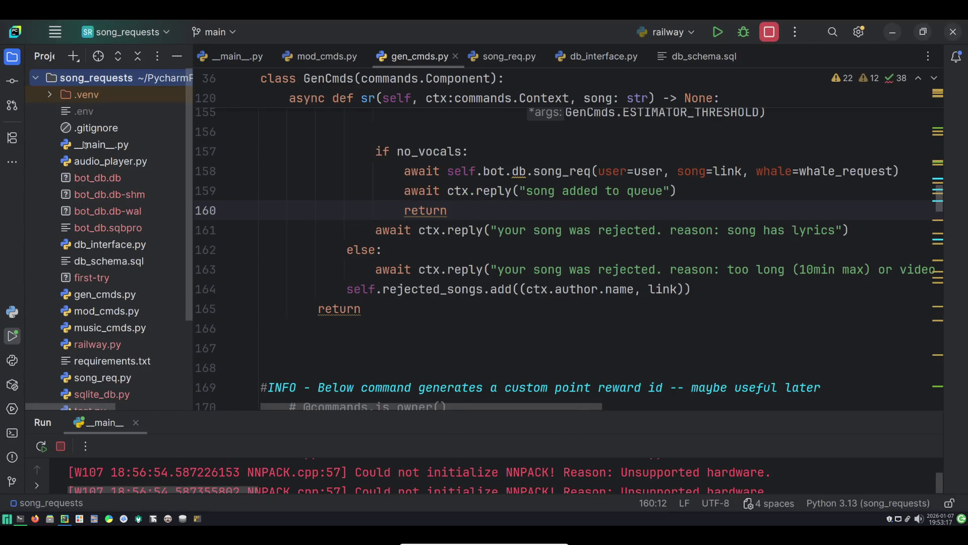
scroll(112, 247, "down", 3)
double_click(112, 244)
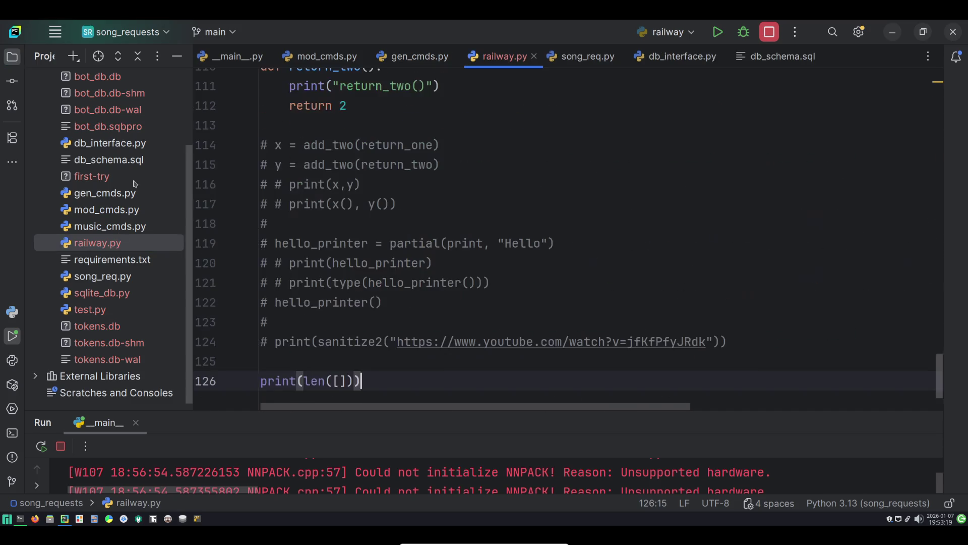
Hide the project tree and review sanitize1's URL-parsing try block in railway.py.
left_click(12, 57)
scroll(321, 192, "up", 10)
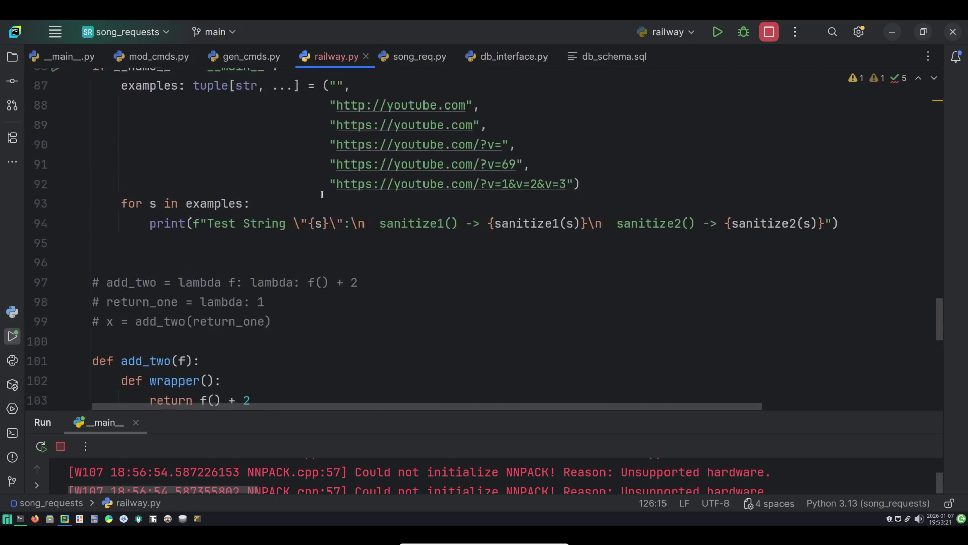
scroll(322, 195, "up", 15)
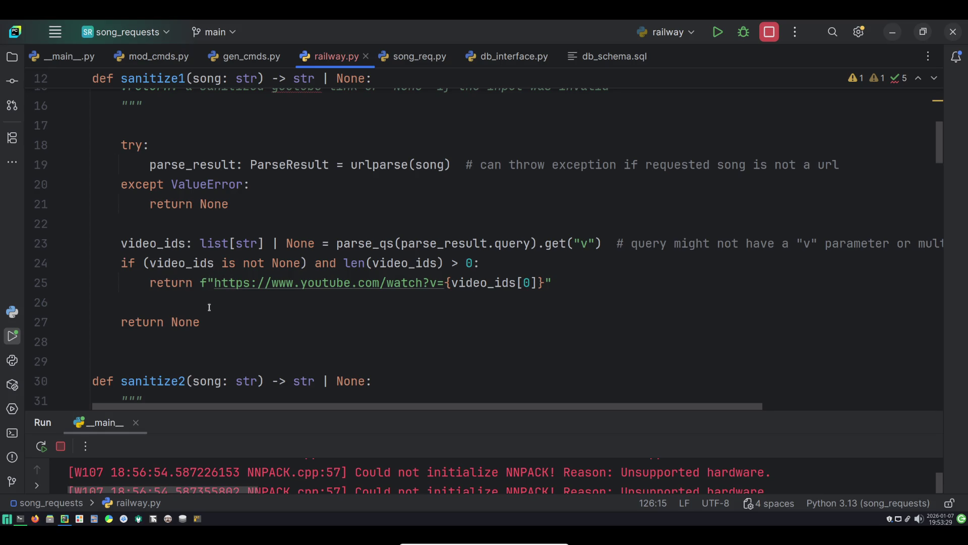
mouse_move(212, 322)
left_mouse_down()
mouse_move(98, 303)
mouse_move(121, 144)
left_mouse_up()
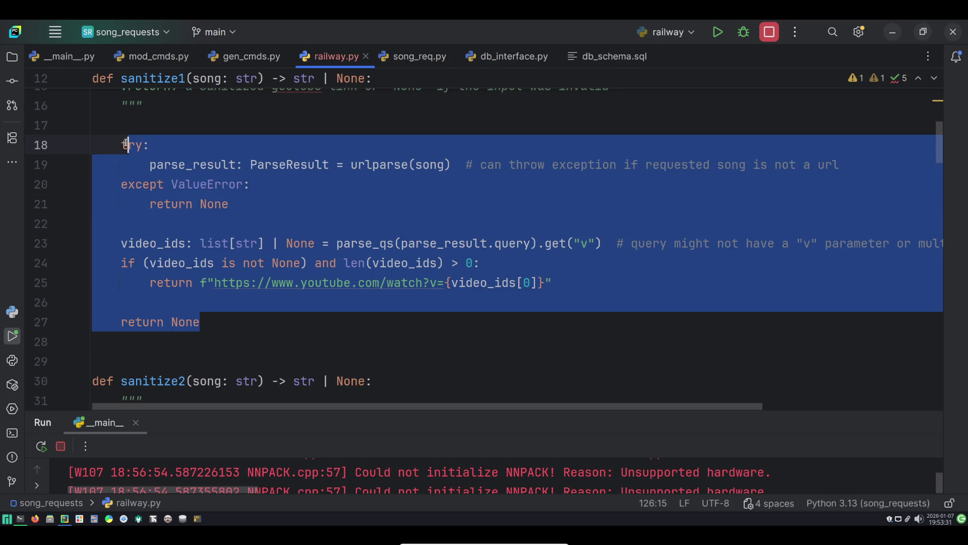
left_click(227, 149)
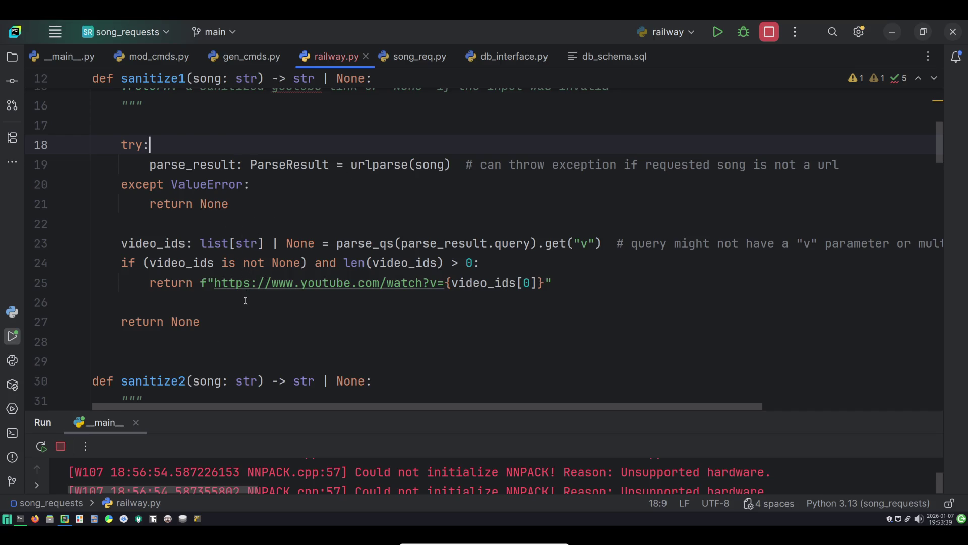
left_click(231, 308)
left_click(231, 323)
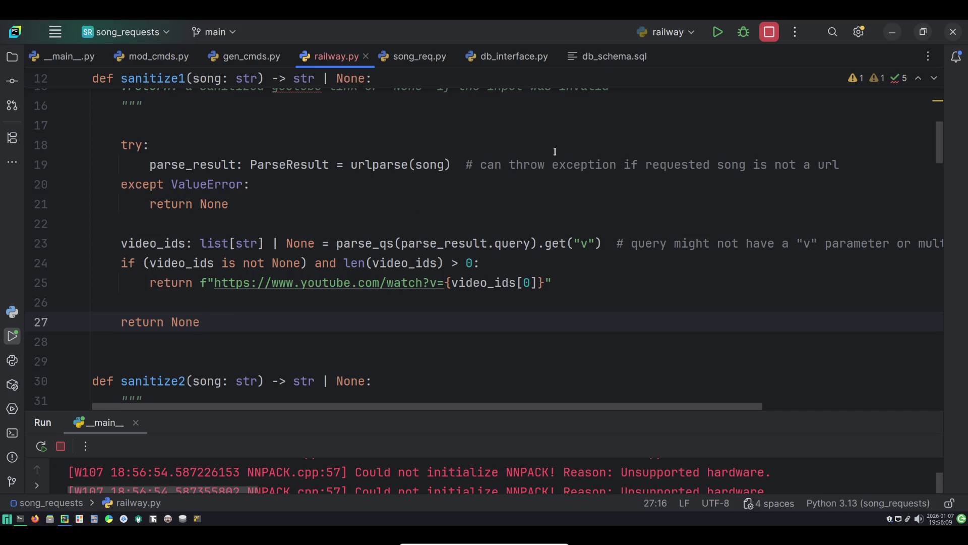
Stop the running railway program and exit PyCharm.
left_click(771, 34)
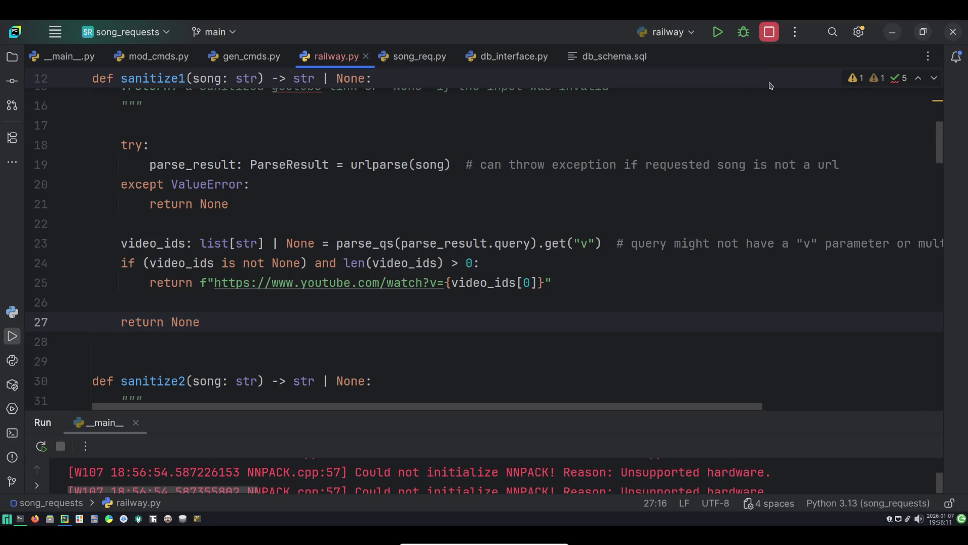
left_click(953, 31)
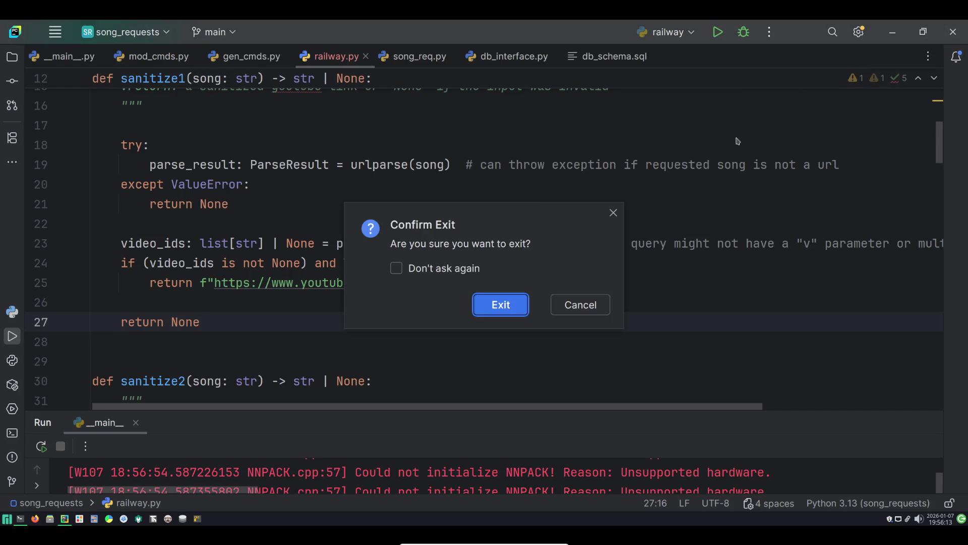
left_click(503, 309)
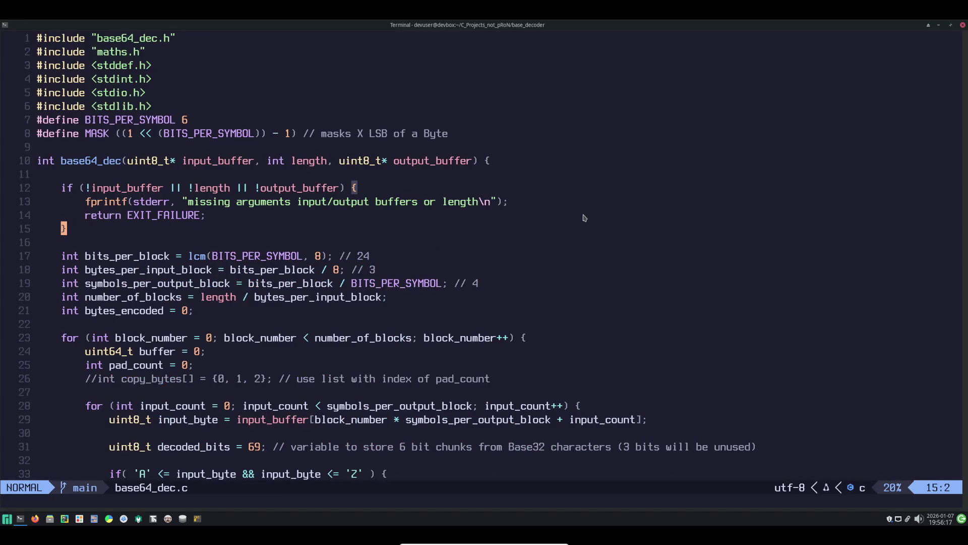
Close the Vim terminal despite its running process and leave the VM's full-screen mode.
left_click(962, 24)
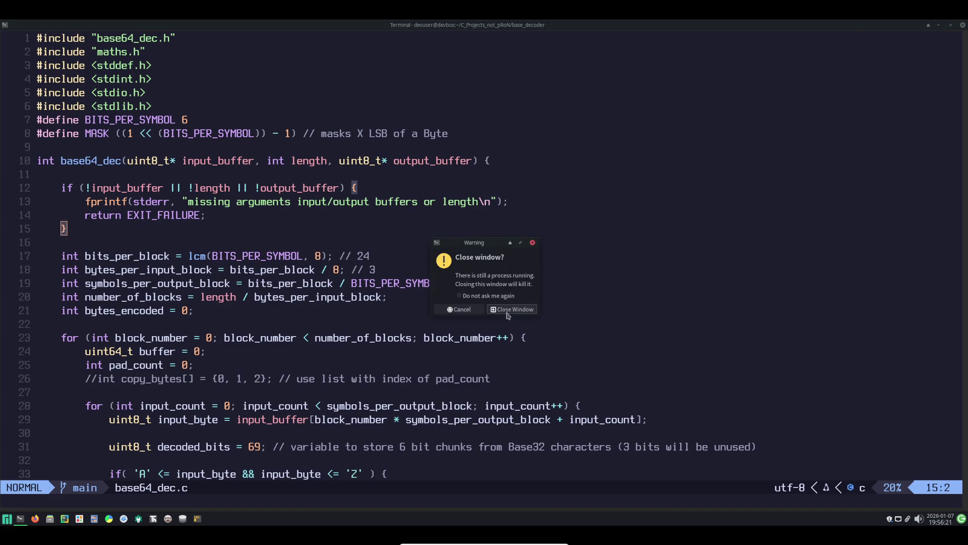
left_click(507, 310)
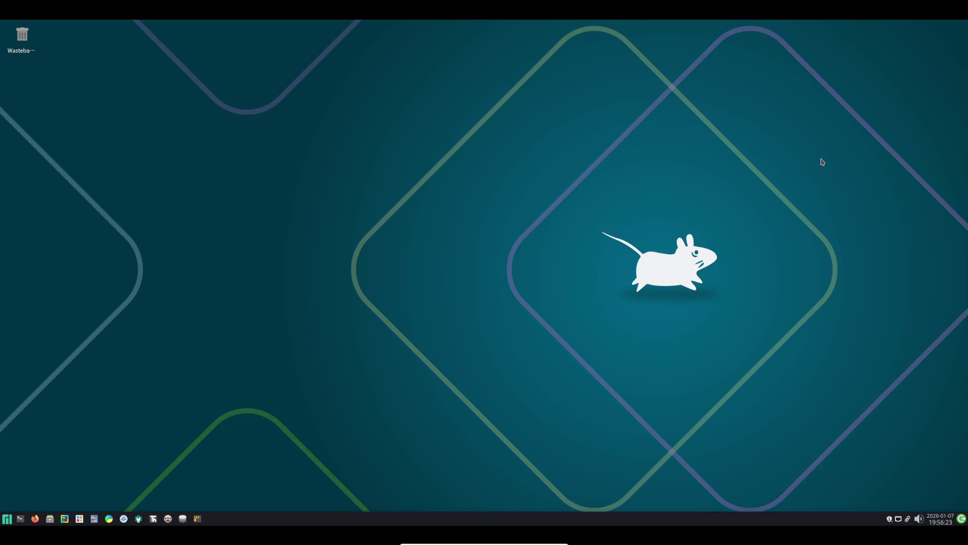
key("Control_R+f")
Close the devbox VM window, shutting down the guest system.
left_click(959, 4)
left_click(453, 287)
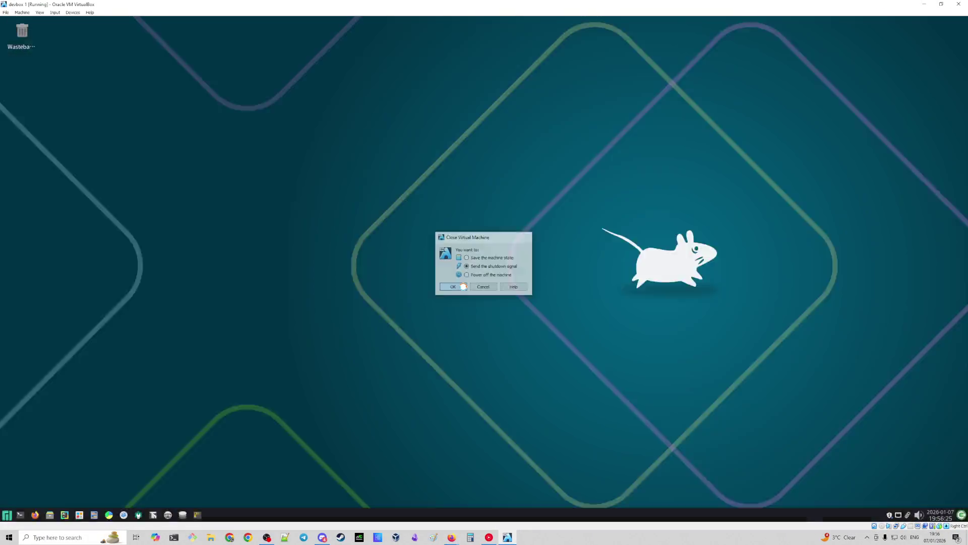
left_click(524, 240)
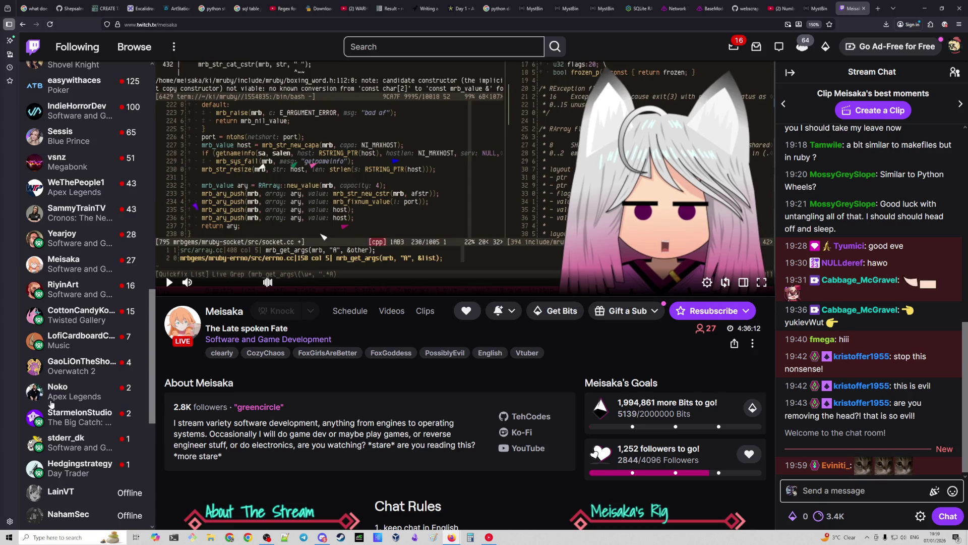
Switch to stderr_dk's live 'Monkey at keyboard' stream and select its channel name in the address bar.
left_click(66, 437)
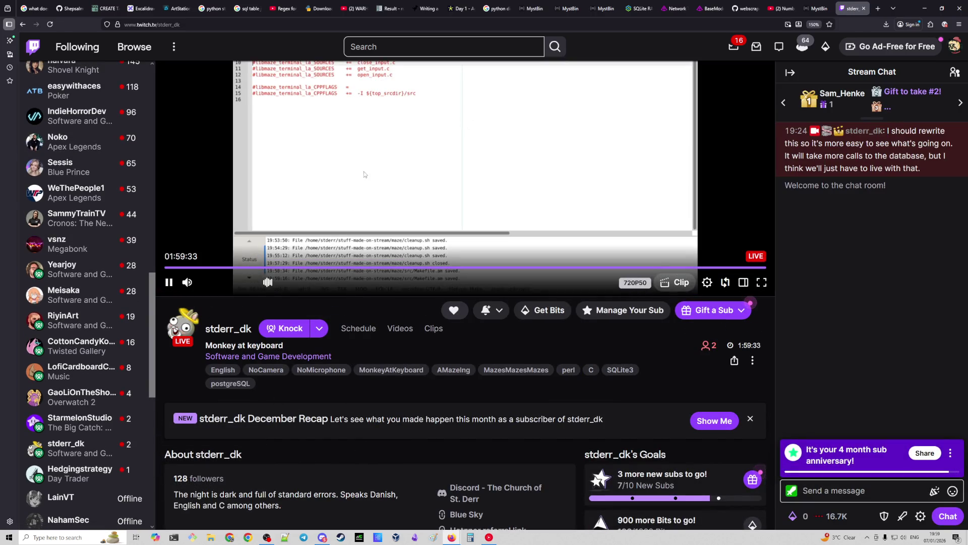
double_click(239, 24)
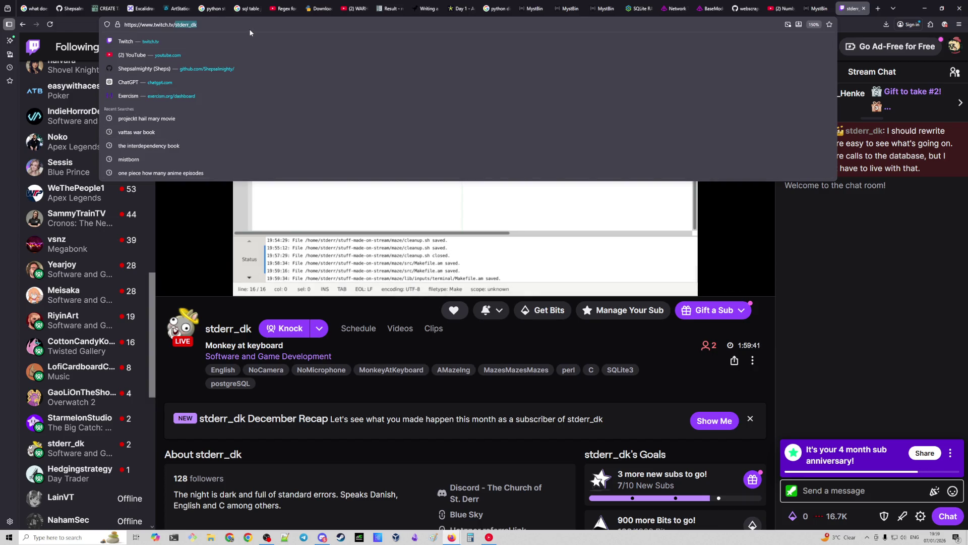
left_click(355, 344)
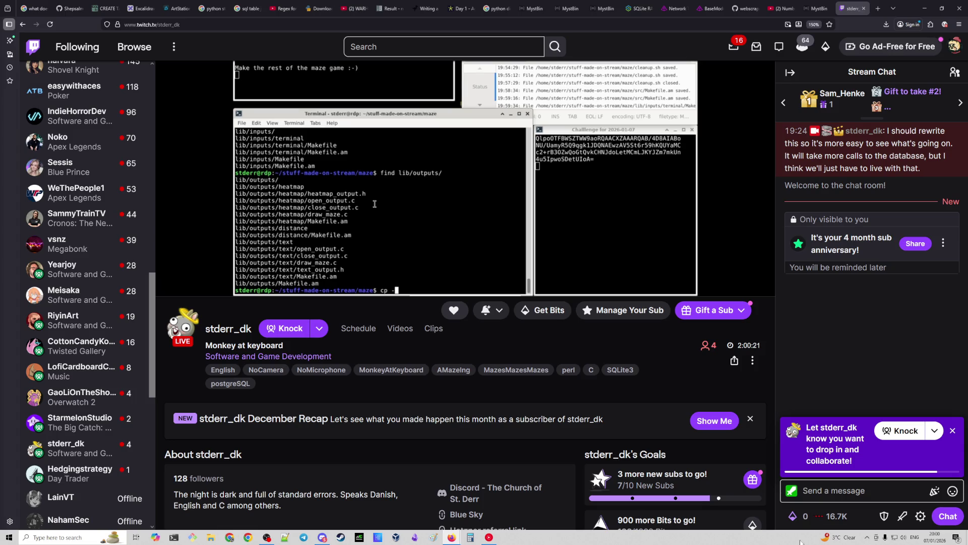
left_click(935, 537)
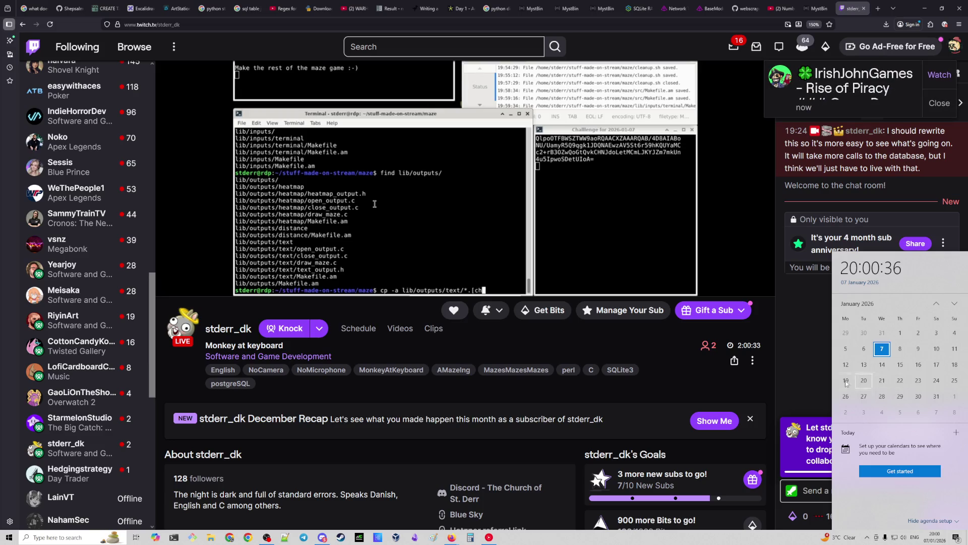
left_click(680, 373)
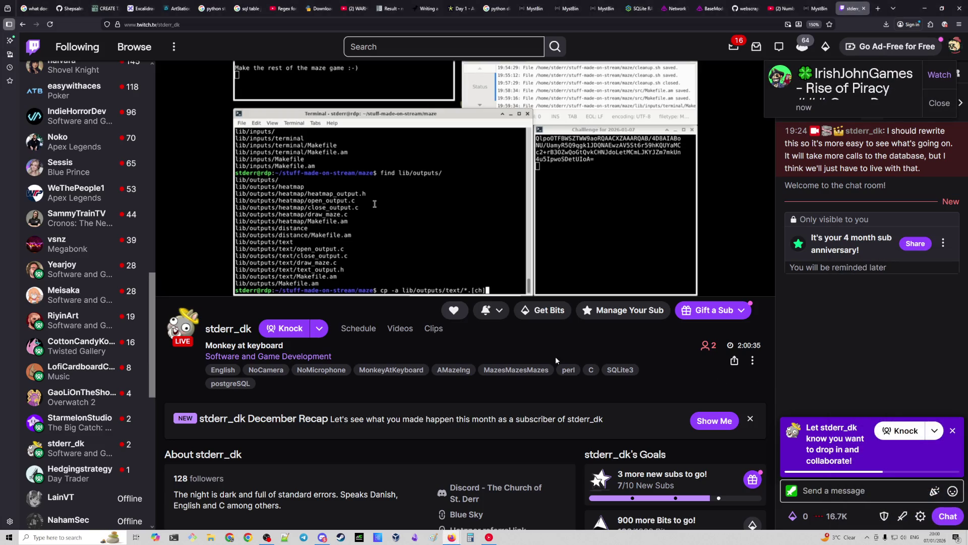